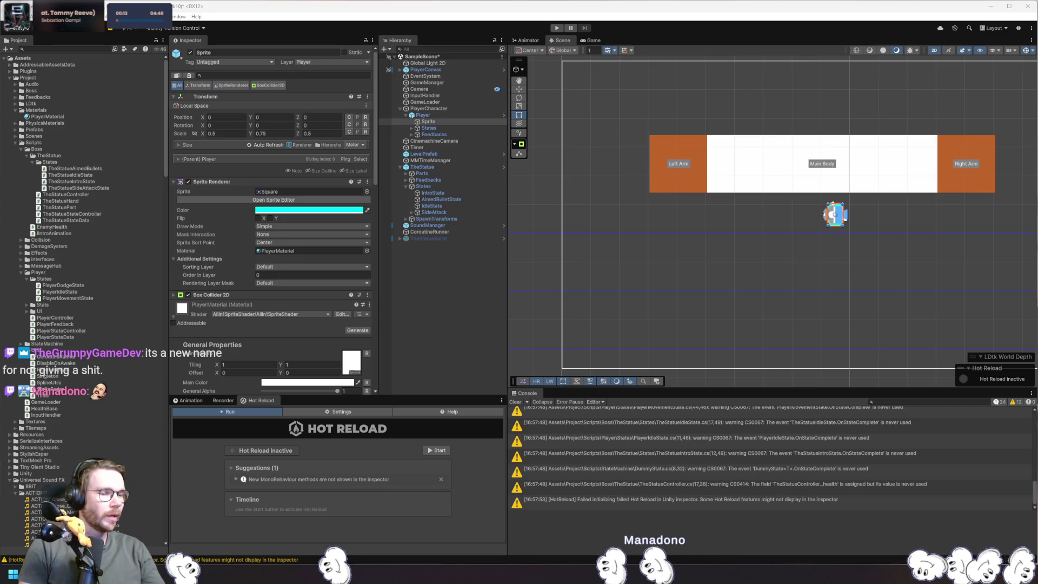
Check where _maxHealth is used in PlayerController.cs, then view the Player's Health 100 values in Unity
{"action": "key", "text": "alt+Tab"}
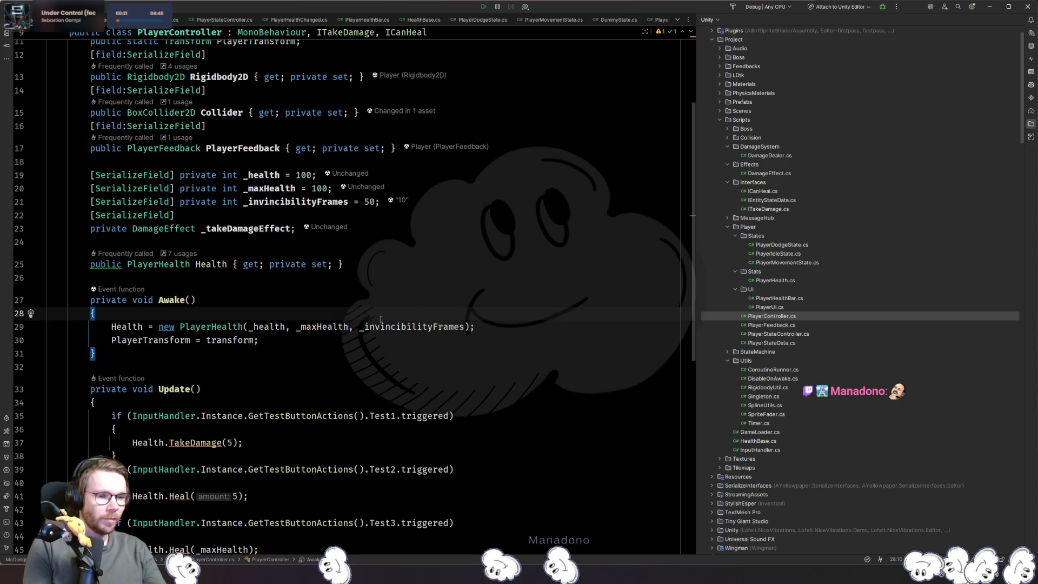
{"action": "left_click", "coordinate": [349, 327]}
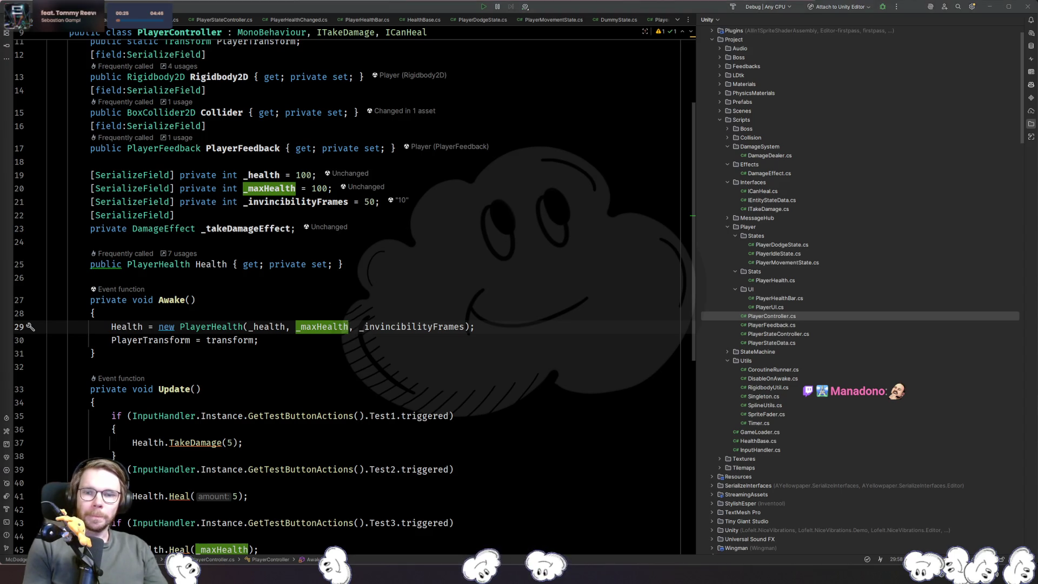
{"action": "key", "text": "alt+Tab"}
{"action": "left_click", "coordinate": [435, 116]}
{"action": "scroll", "coordinate": [333, 244], "scroll_direction": "down", "scroll_amount": 2}
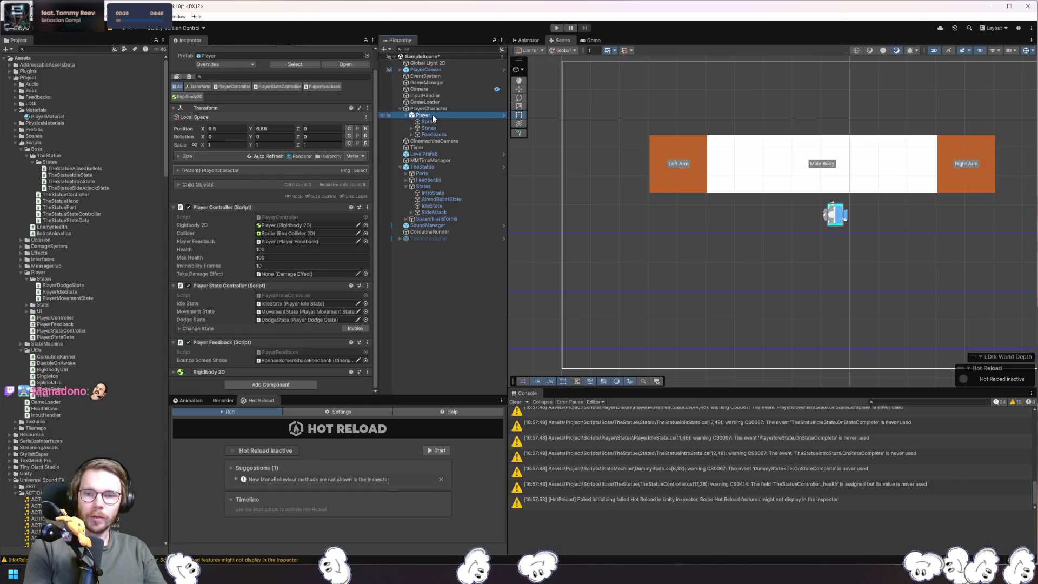
Add a Damage Effect component to the Player by searching 'Dama'
{"action": "left_click", "coordinate": [281, 384]}
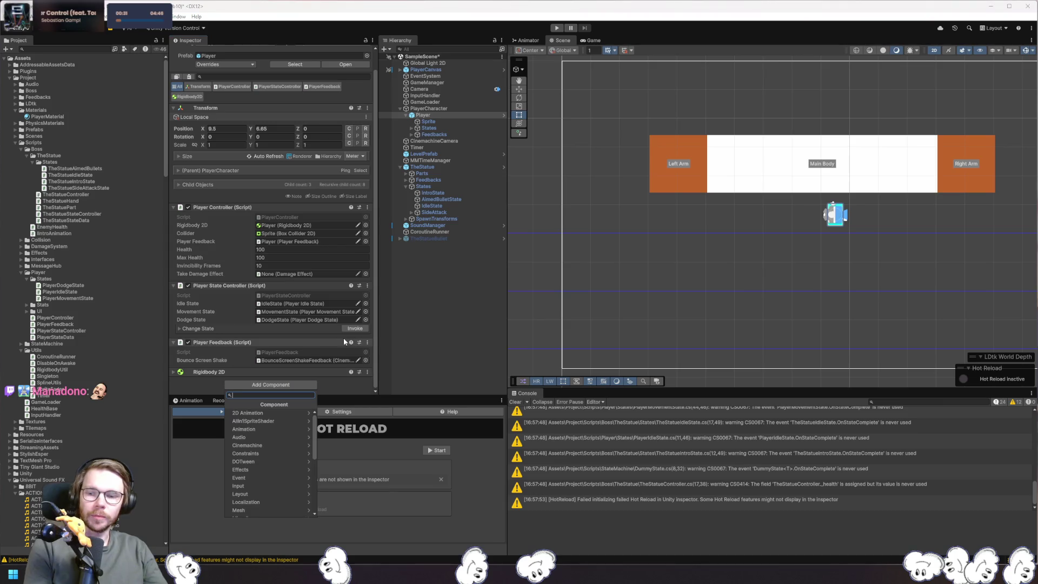
{"action": "type", "text": "take"}
{"action": "key", "text": "BackSpace"}
{"action": "key", "text": "BackSpace"}
{"action": "key", "text": "BackSpace"}
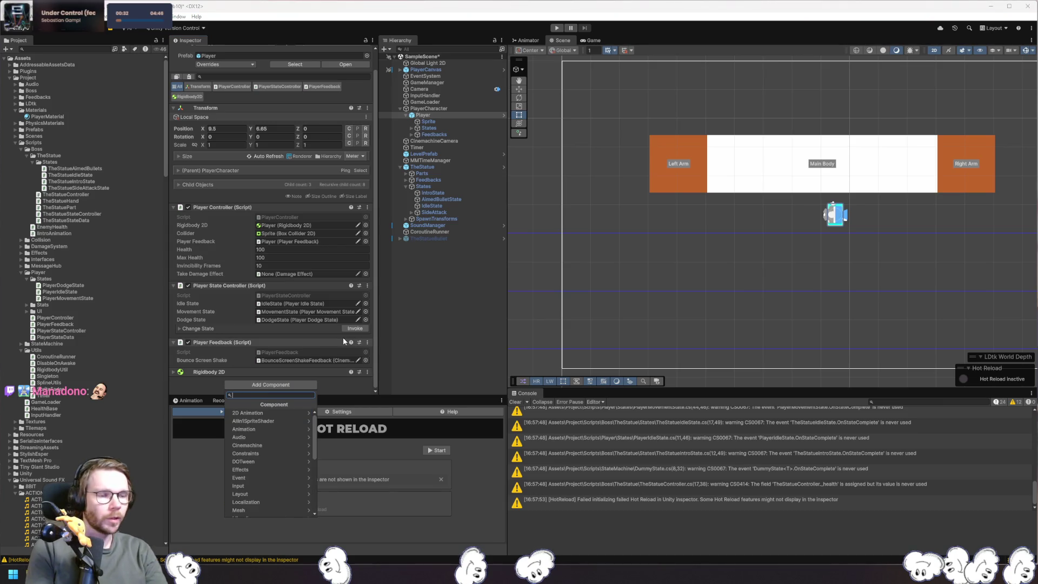
{"action": "type", "text": "Dama"}
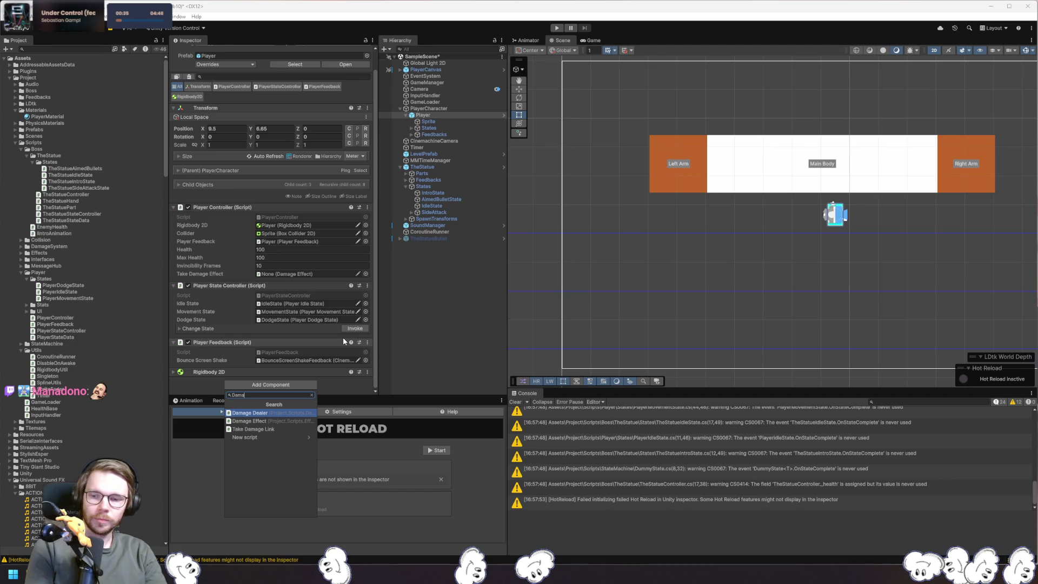
{"action": "key", "text": "Down"}
{"action": "key", "text": "Return"}
{"action": "scroll", "coordinate": [292, 285], "scroll_direction": "down", "scroll_amount": 1}
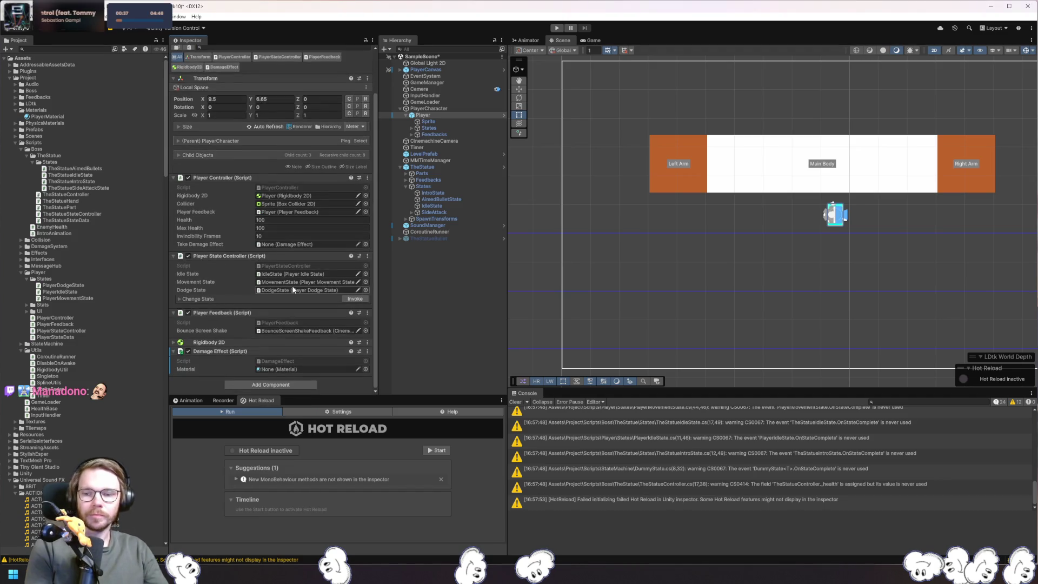
Set the Damage Effect's Material to PlayerMaterial and save the scene
{"action": "left_click", "coordinate": [429, 122]}
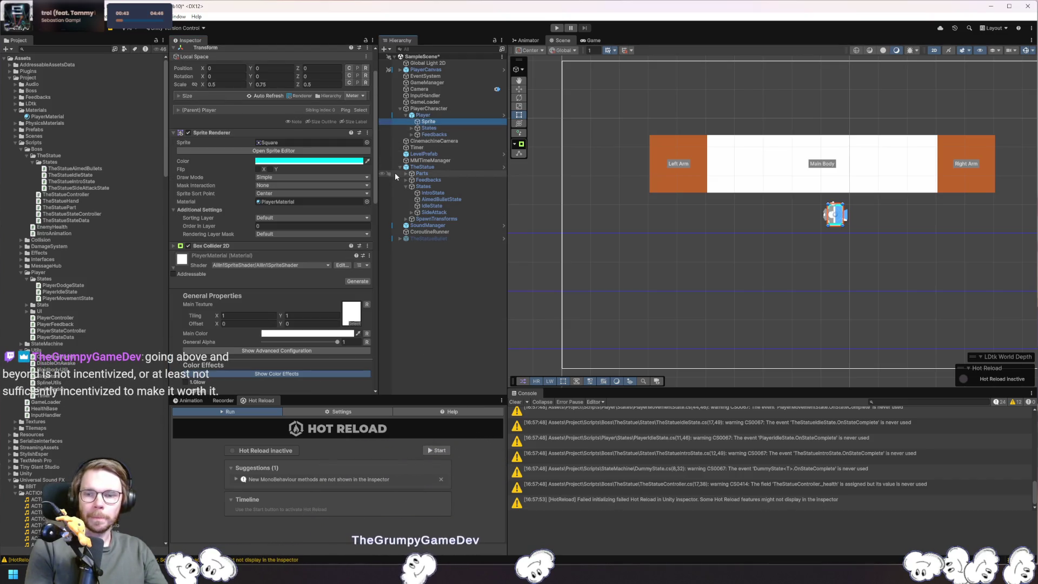
{"action": "left_click", "coordinate": [423, 115]}
{"action": "scroll", "coordinate": [346, 349], "scroll_direction": "down", "scroll_amount": 2}
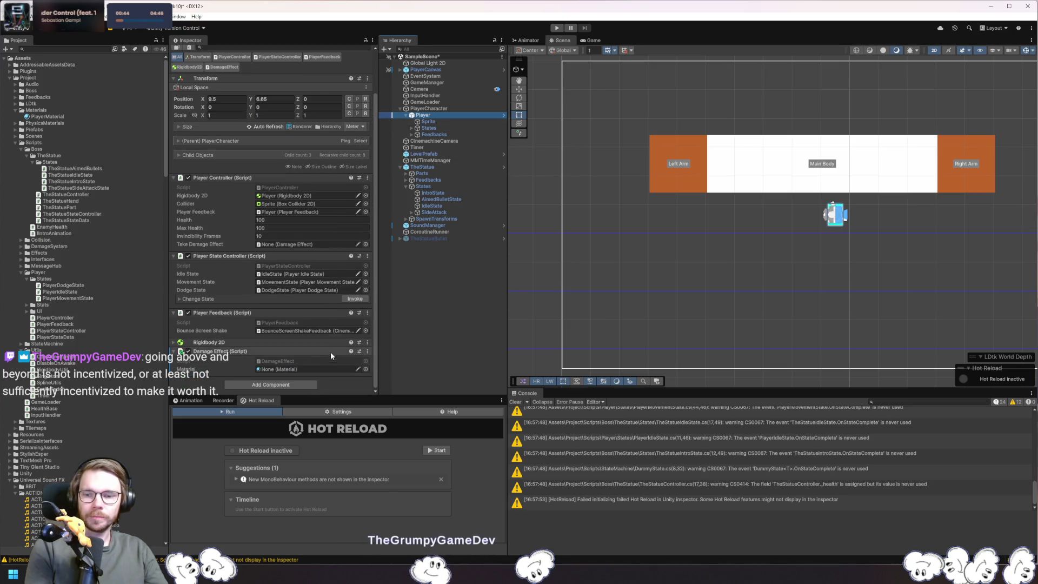
{"action": "left_click", "coordinate": [365, 370]}
{"action": "type", "text": "P"}
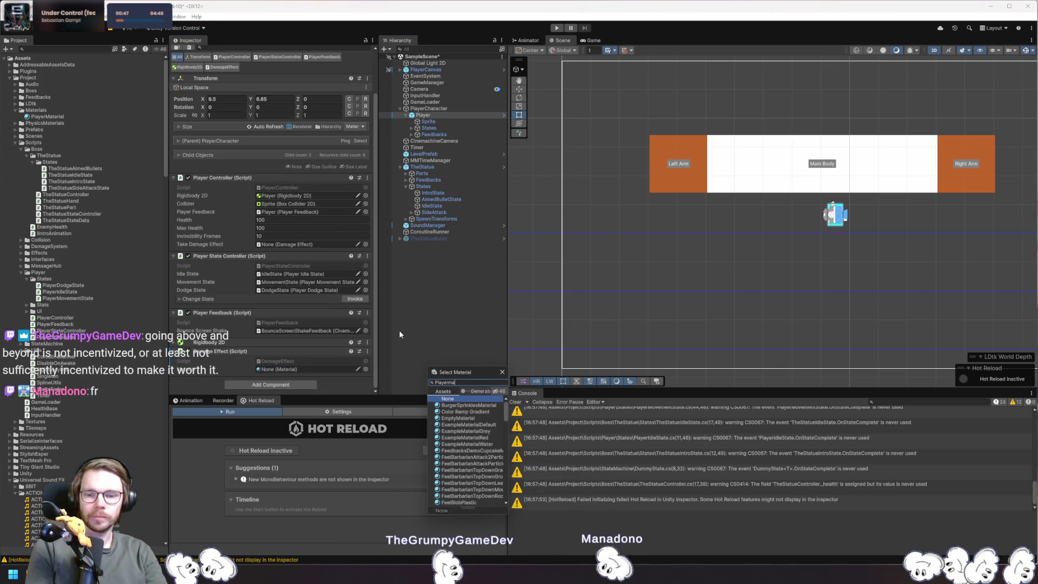
{"action": "type", "text": "layerma"}
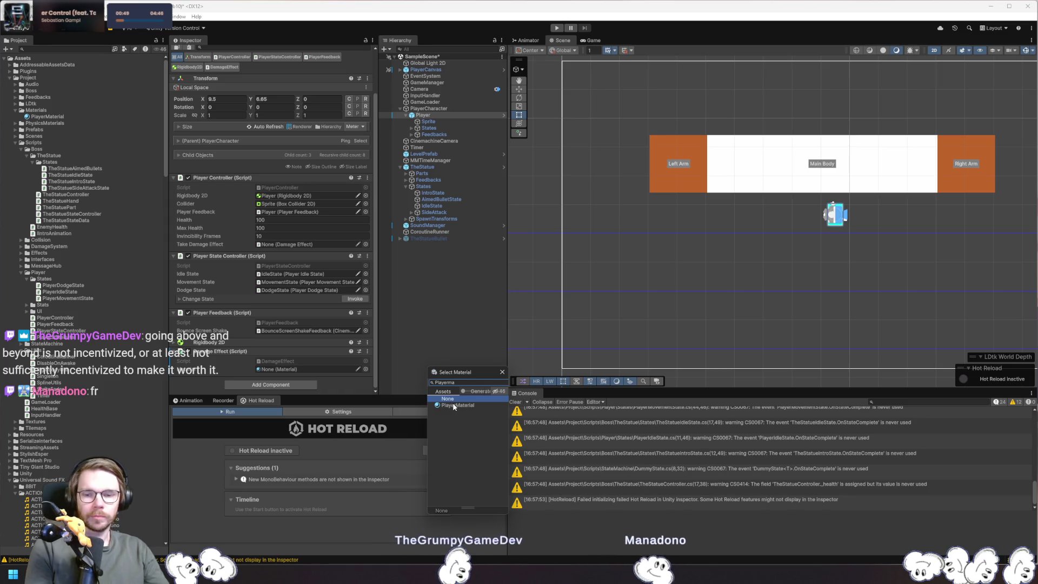
{"action": "double_click", "coordinate": [445, 406]}
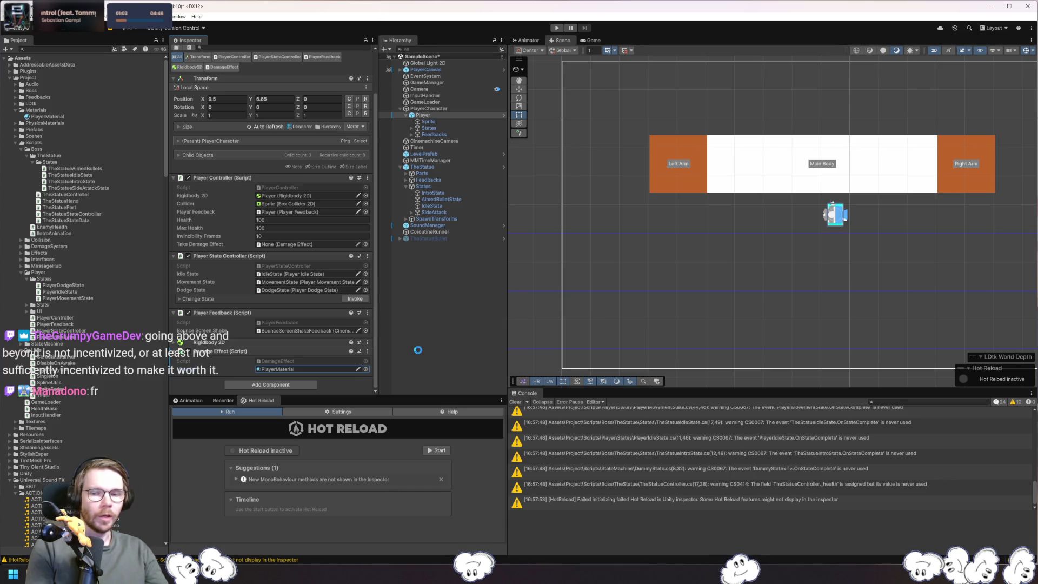
{"action": "key", "text": "ctrl+s"}
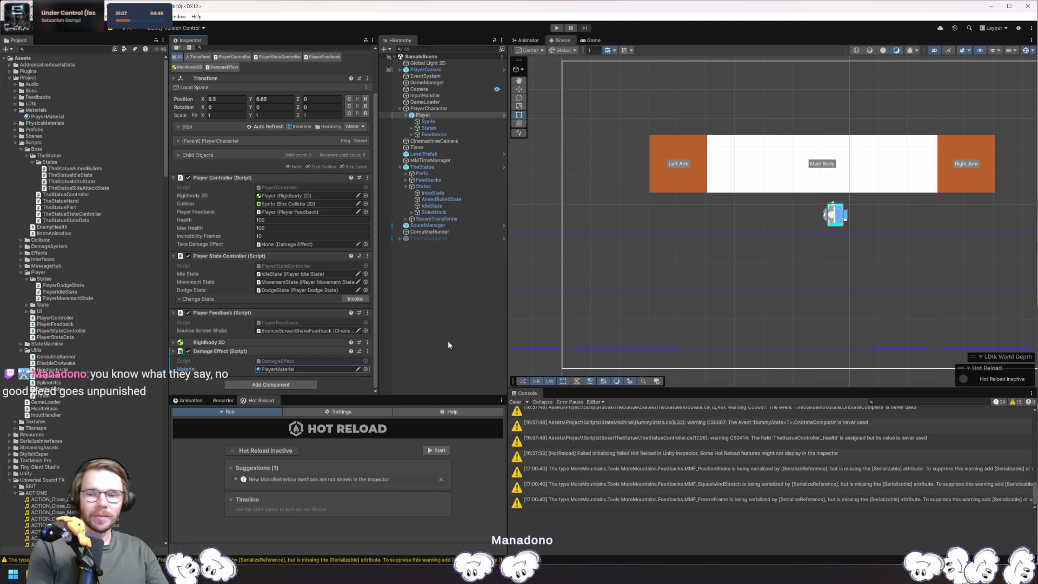
Assign the Player's Damage Effect to PlayerController's Take Damage Effect field, then enter Play mode
{"action": "left_click_drag", "start_coordinate": [241, 352], "coordinate": [290, 245]}
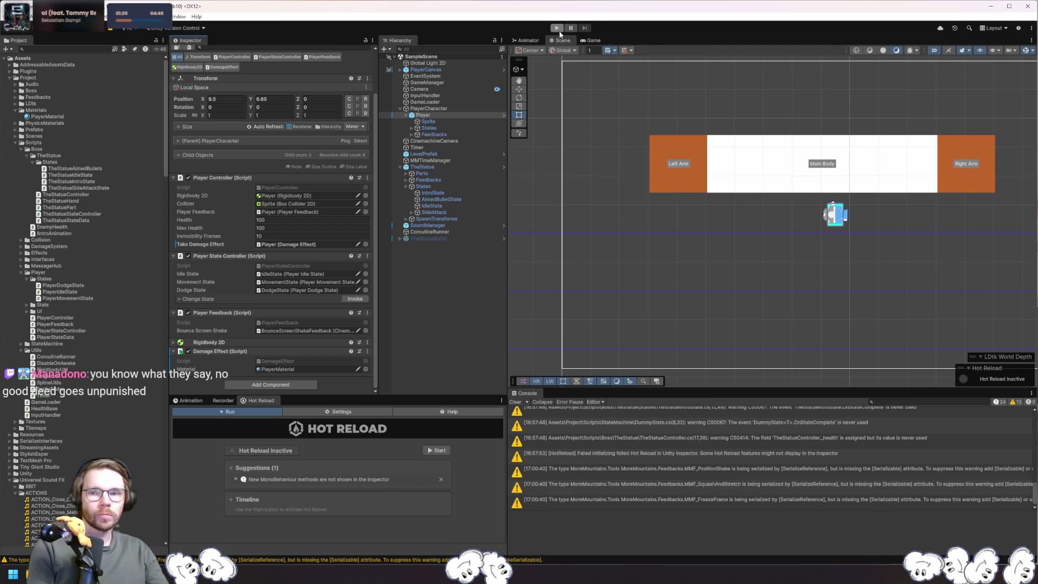
{"action": "scroll", "coordinate": [297, 165], "scroll_direction": "up", "scroll_amount": 3}
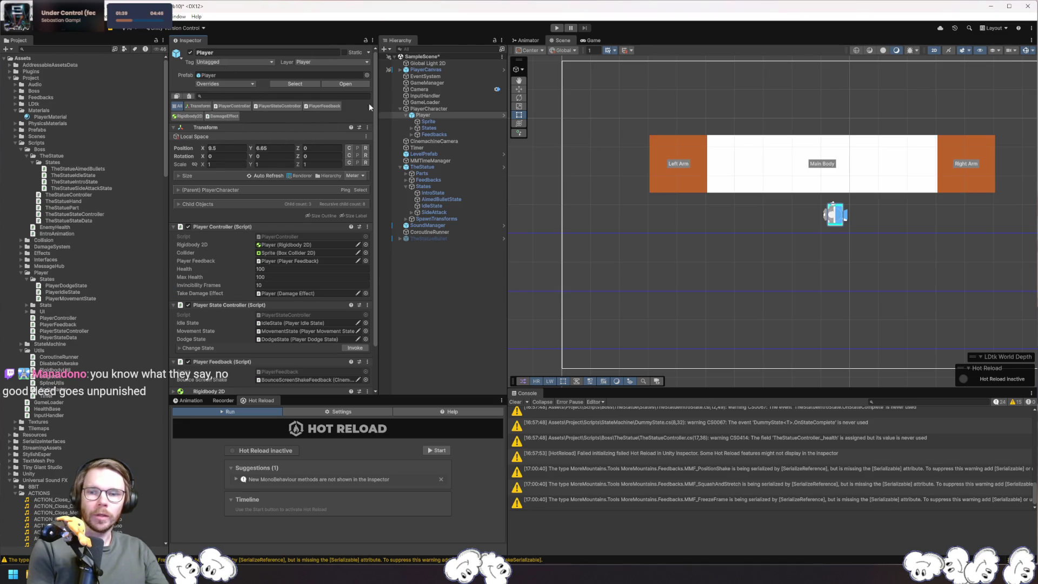
{"action": "left_click", "coordinate": [557, 28]}
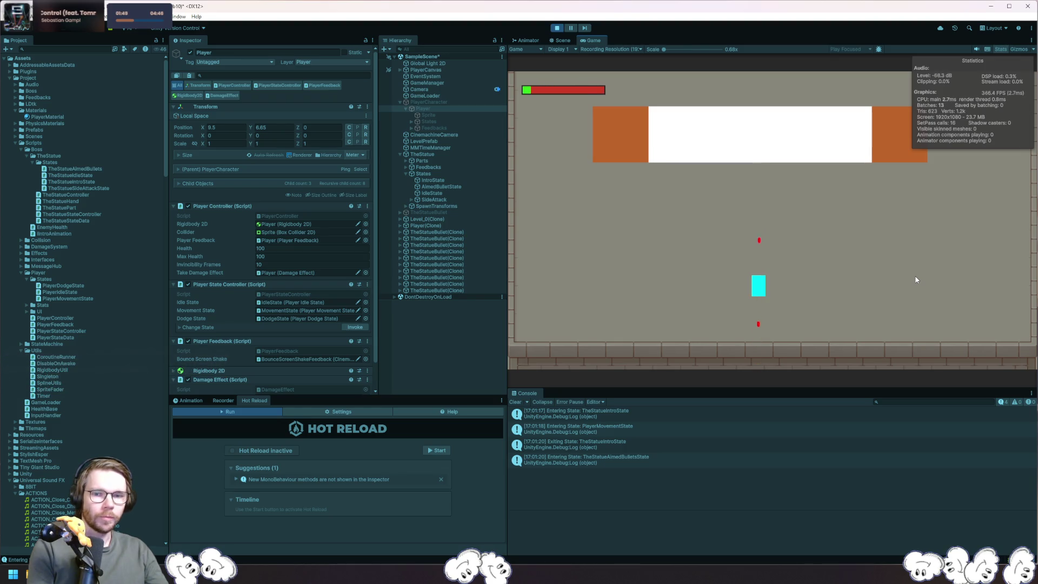
Strafe the player right, left and right again among the boss's bullets, then stop Play mode
{"action": "key", "text": "d"}
{"action": "key", "text": "a"}
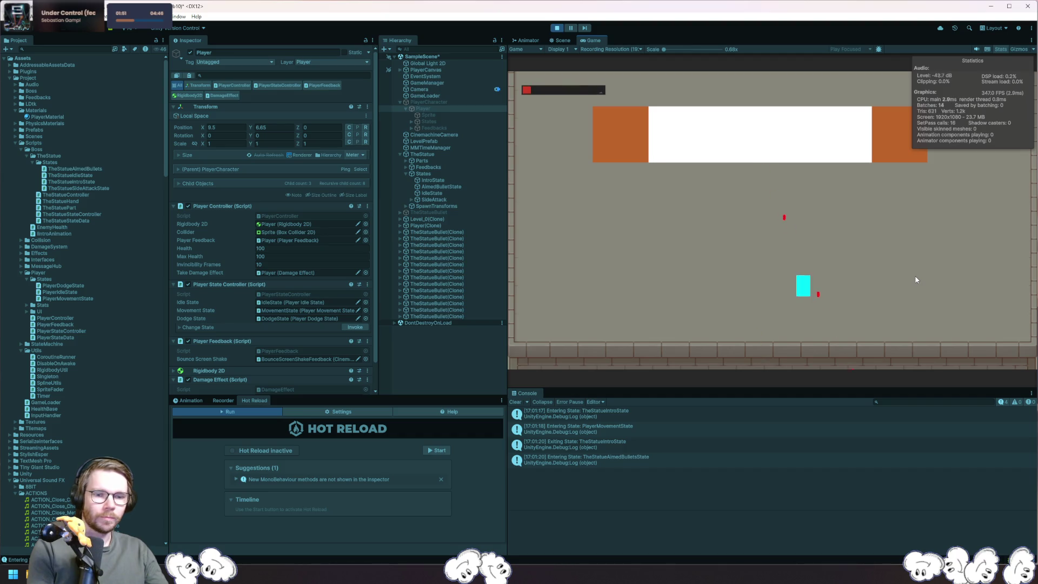
{"action": "key", "text": "d"}
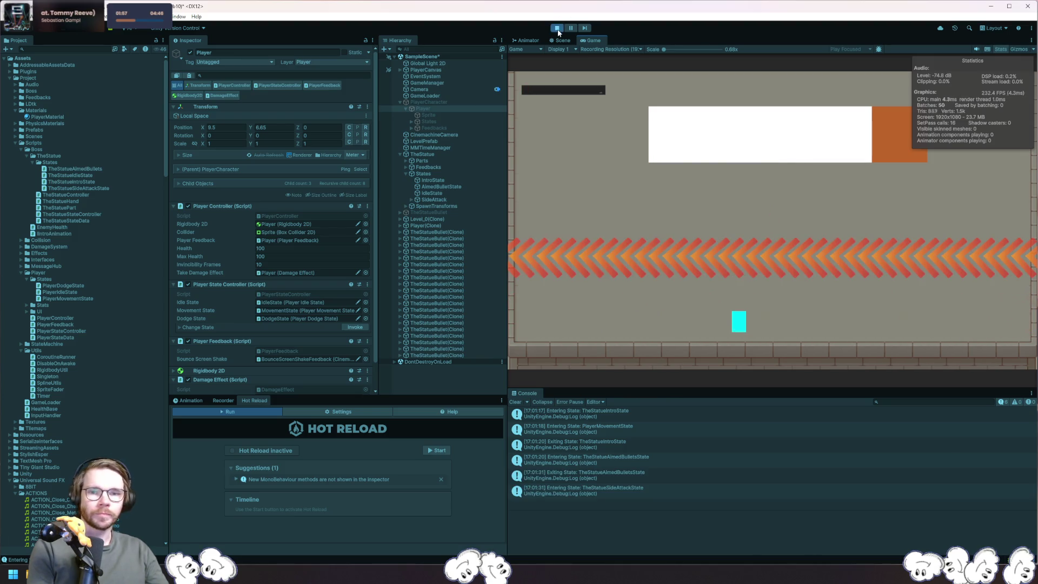
{"action": "key", "text": "ctrl+p"}
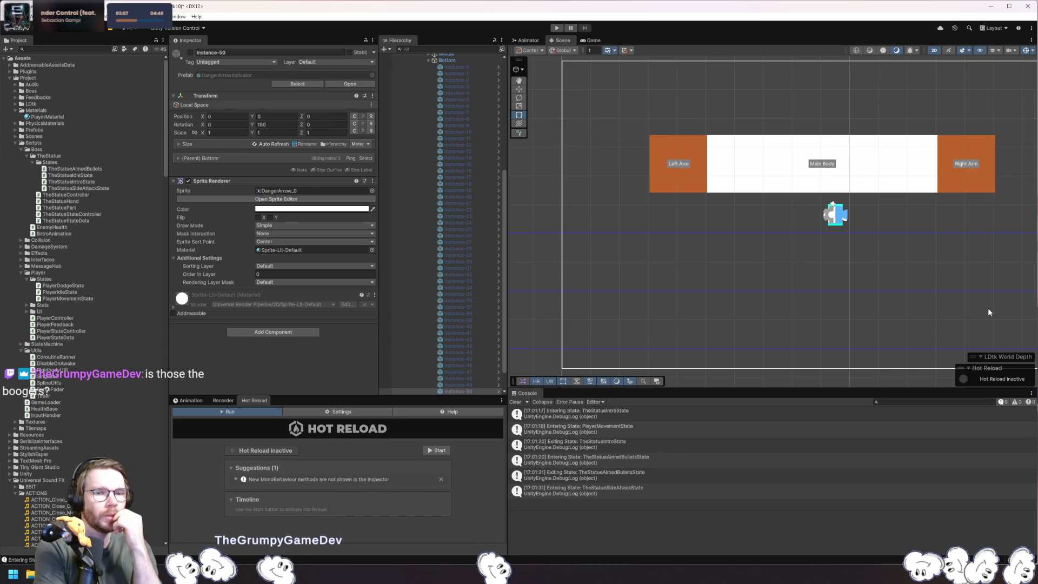
Pan the Scene view up and left, then enter Play mode again
{"action": "left_click_drag", "start_coordinate": [849, 206], "coordinate": [810, 183]}
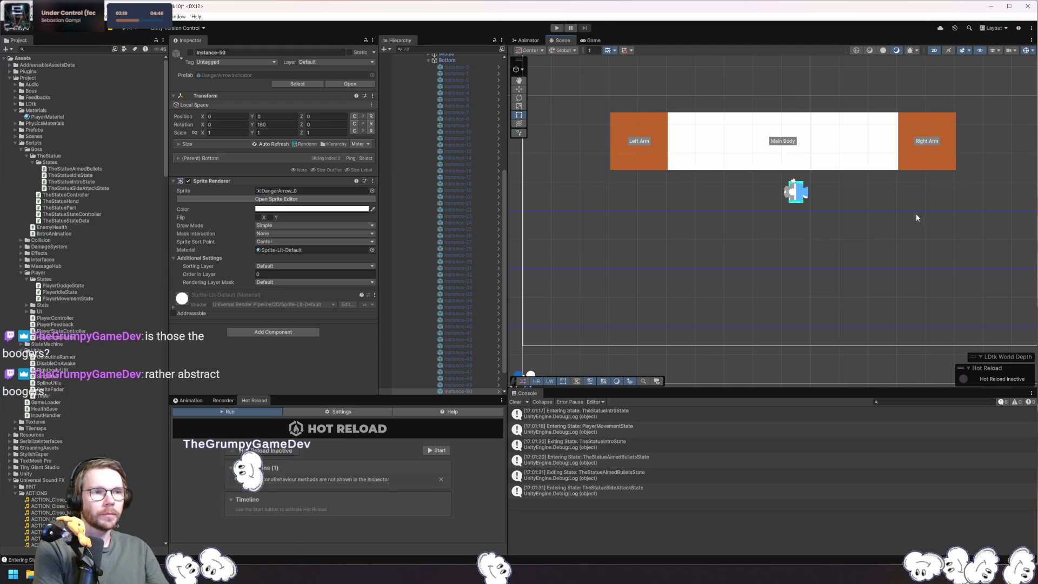
{"action": "mouse_move", "coordinate": [916, 213]}
{"action": "left_mouse_down"}
{"action": "mouse_move", "coordinate": [851, 213]}
{"action": "mouse_move", "coordinate": [932, 204]}
{"action": "mouse_move", "coordinate": [895, 212]}
{"action": "left_mouse_up"}
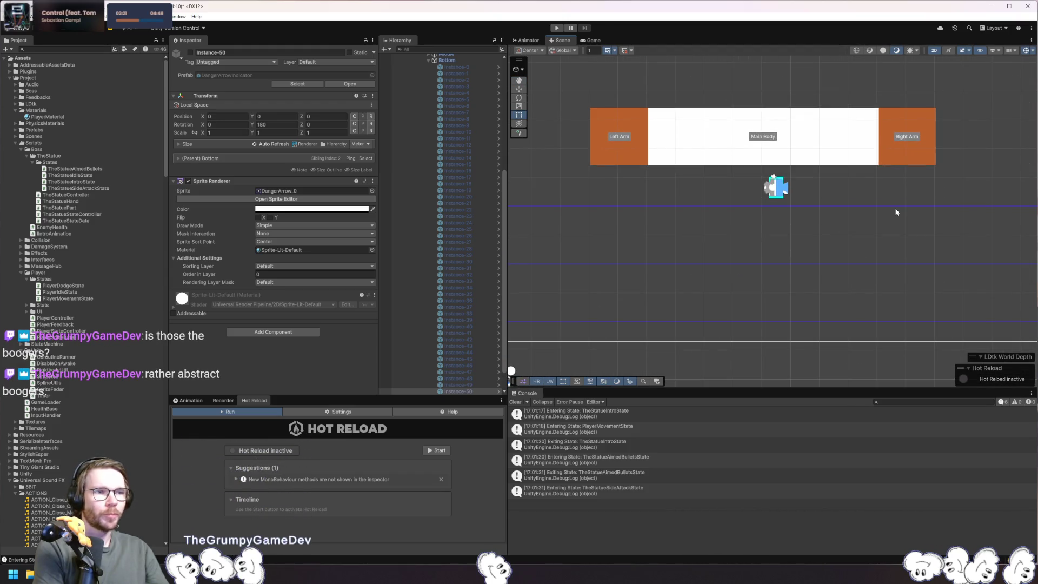
{"action": "left_click", "coordinate": [557, 28]}
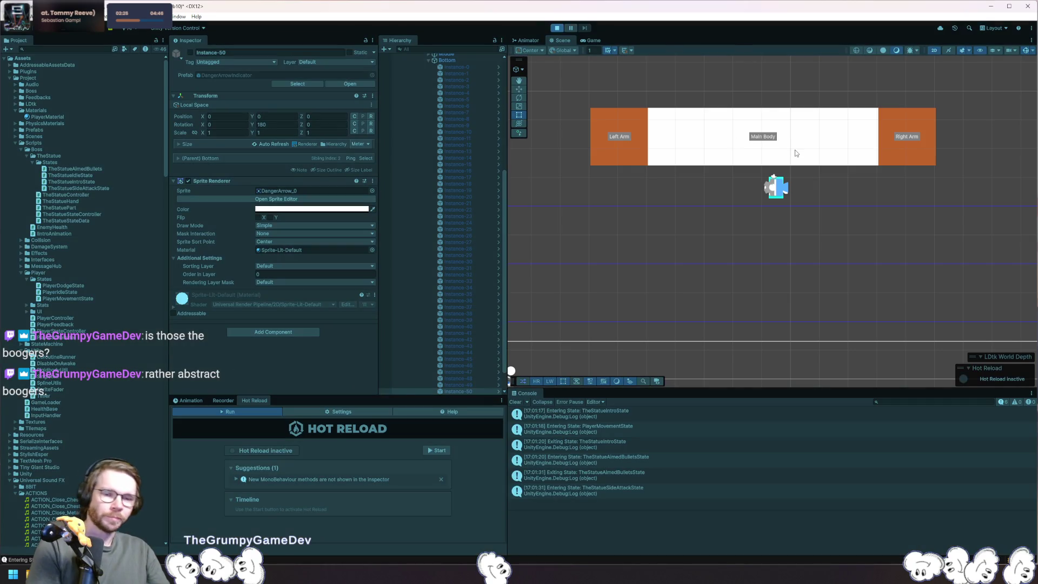
Run the player across the arena and dodge right, left, then right with Space
{"action": "key", "text": "d"}
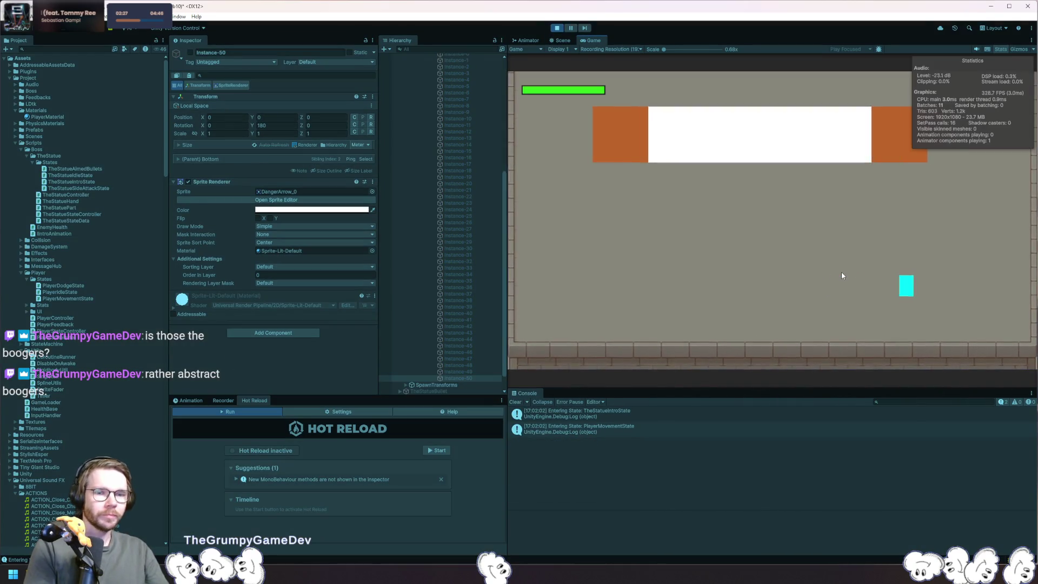
{"action": "key", "text": "a"}
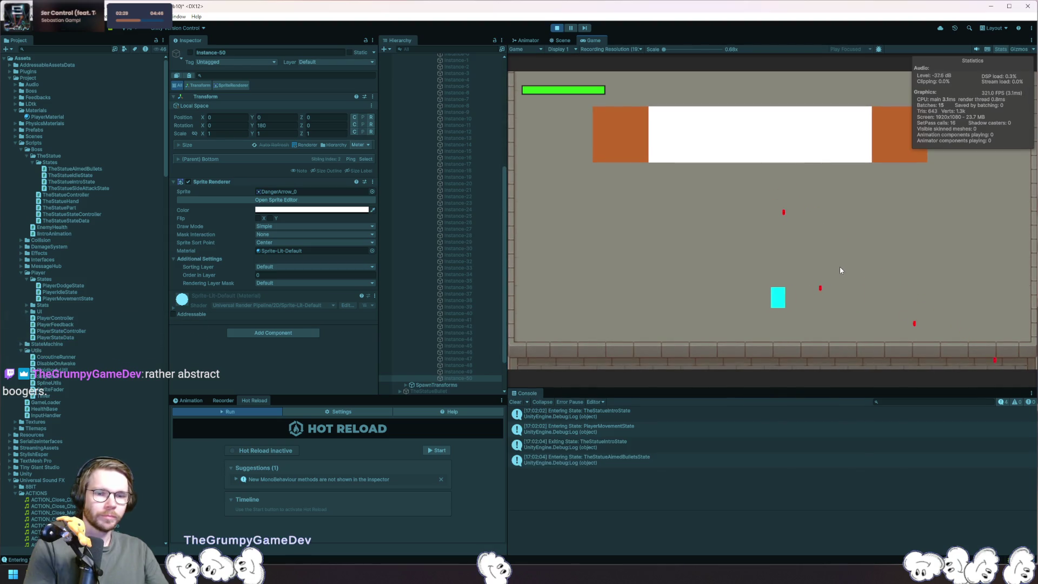
{"action": "key", "text": "d"}
{"action": "key", "text": "space"}
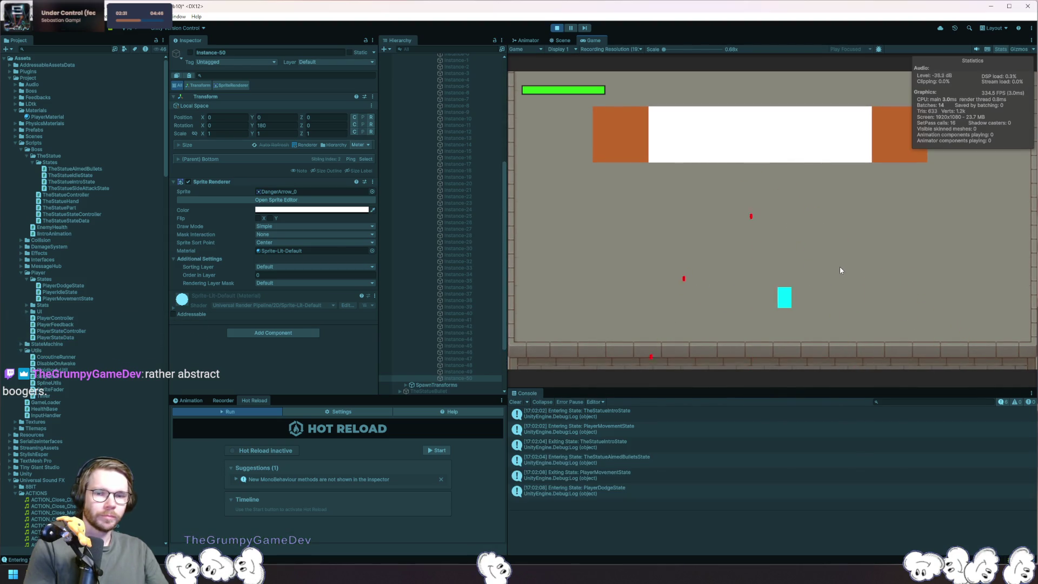
{"action": "key", "text": "a"}
{"action": "key", "text": "space"}
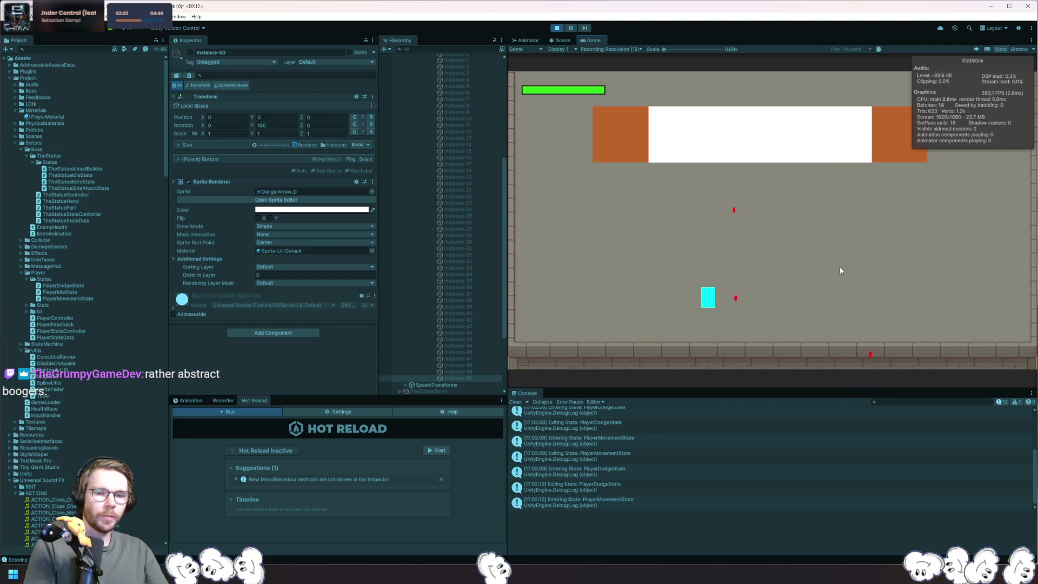
{"action": "key", "text": "d"}
{"action": "key", "text": "space"}
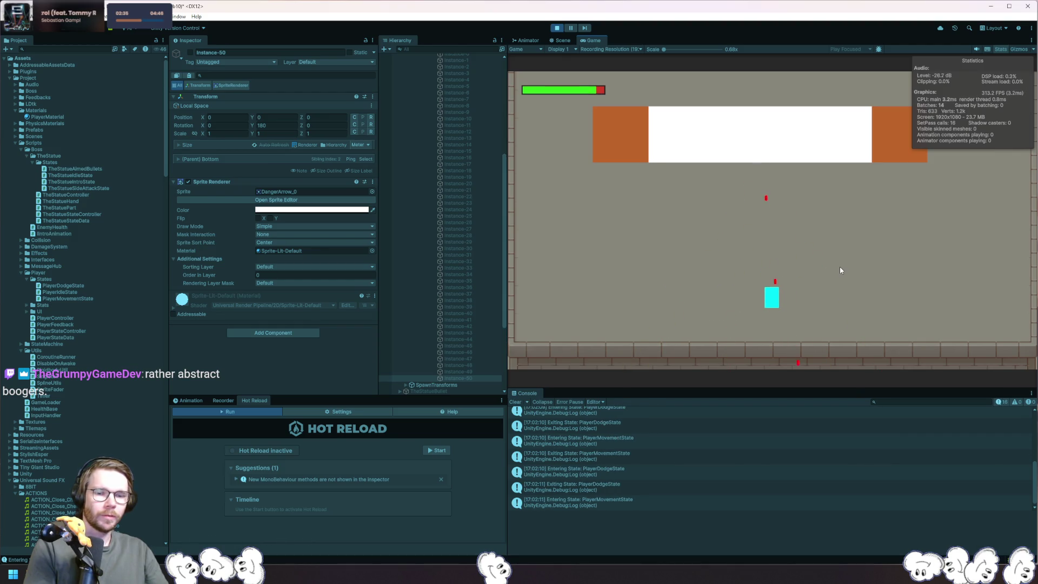
Weave around the falling bullets, escape the statue's side attack upward, then stop the game
{"action": "key", "text": "d"}
{"action": "key", "text": "a"}
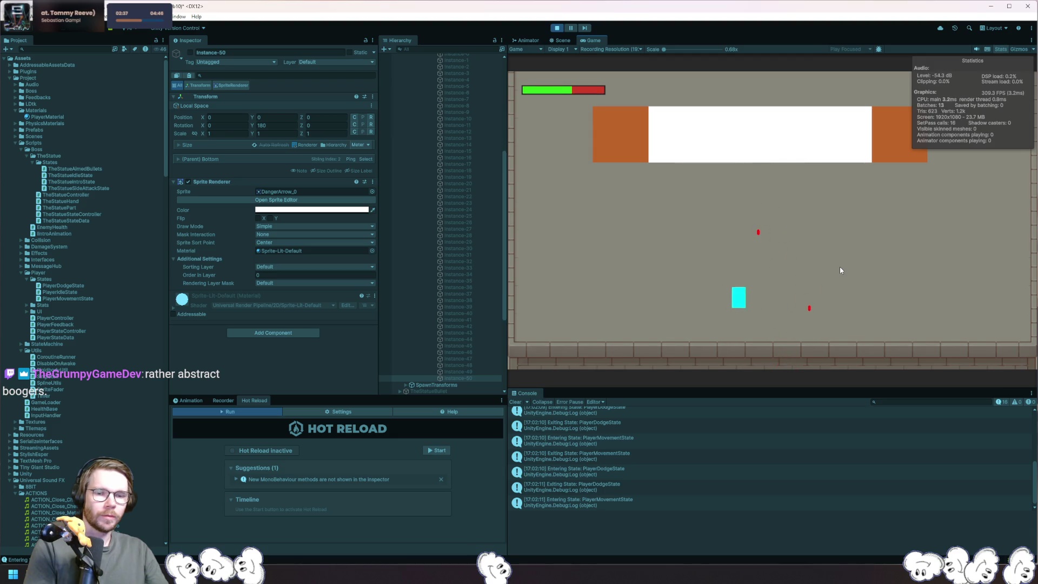
{"action": "key", "text": "d"}
{"action": "key", "text": "a"}
{"action": "key", "text": "w"}
{"action": "key", "text": "d"}
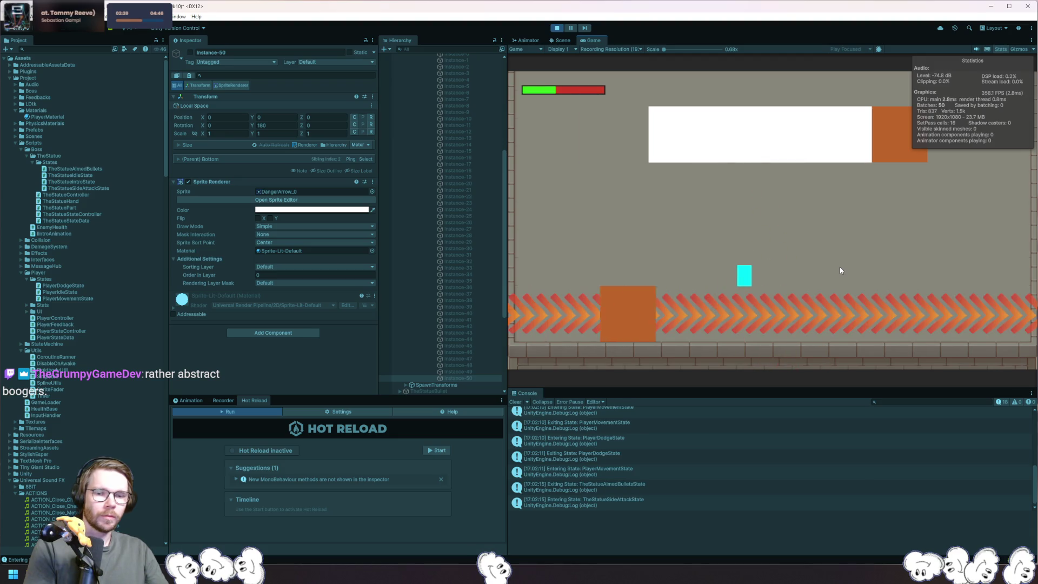
{"action": "left_click", "coordinate": [557, 28]}
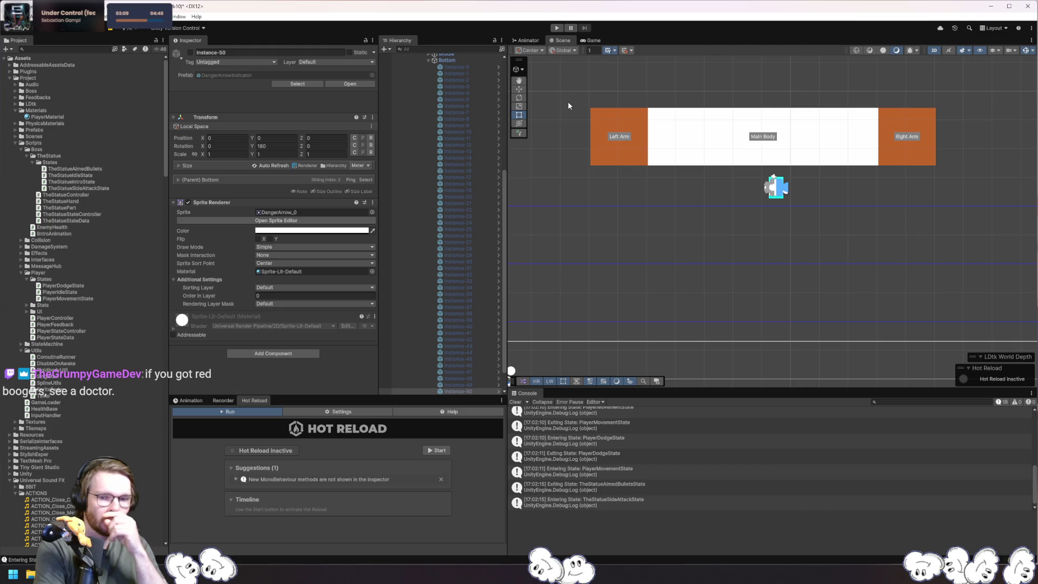
Collapse the Bottom, Splines and SideAttack branches in the Hierarchy
{"action": "scroll", "coordinate": [487, 243], "scroll_direction": "up", "scroll_amount": 5}
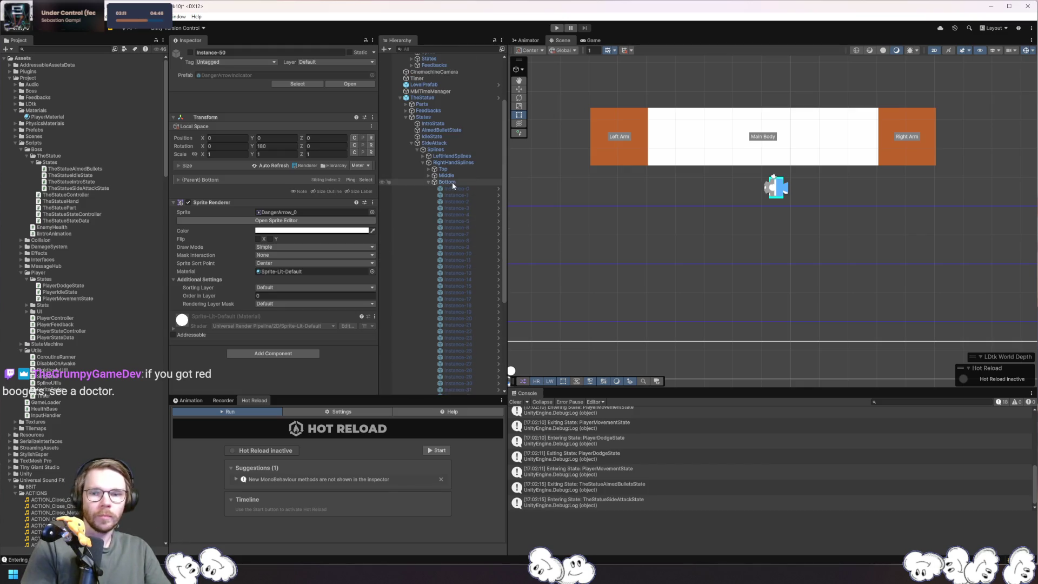
{"action": "left_click", "coordinate": [428, 184]}
{"action": "left_click", "coordinate": [427, 182]}
{"action": "left_click", "coordinate": [453, 232]}
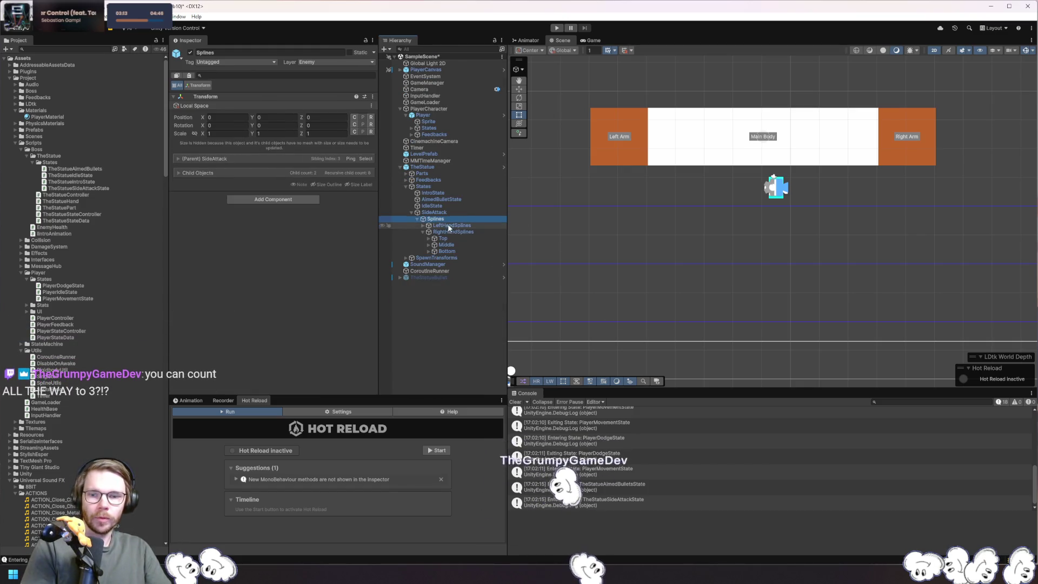
{"action": "left_click", "coordinate": [436, 219]}
{"action": "left_click", "coordinate": [388, 219]}
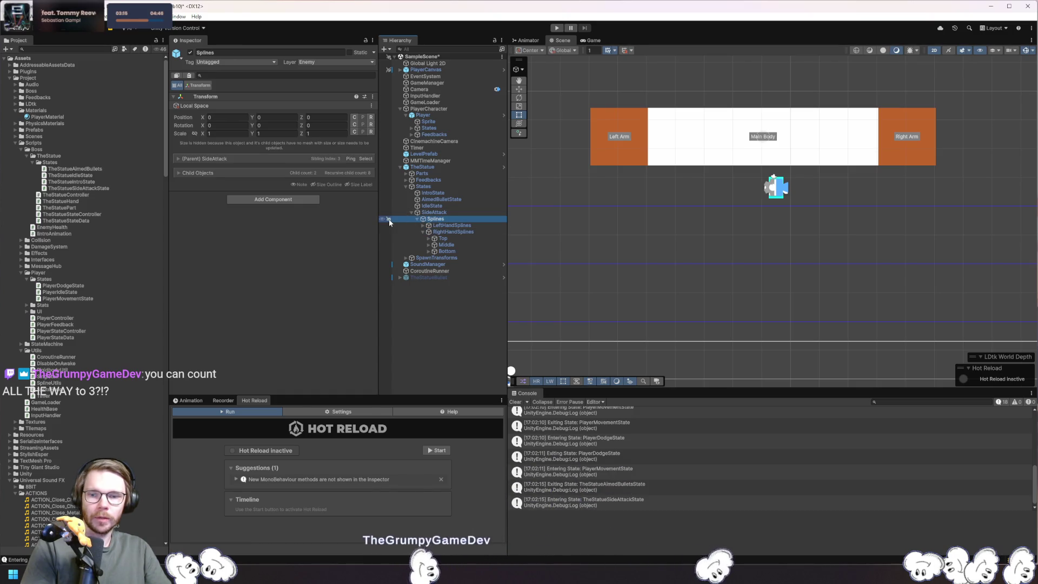
{"action": "left_click", "coordinate": [411, 213]}
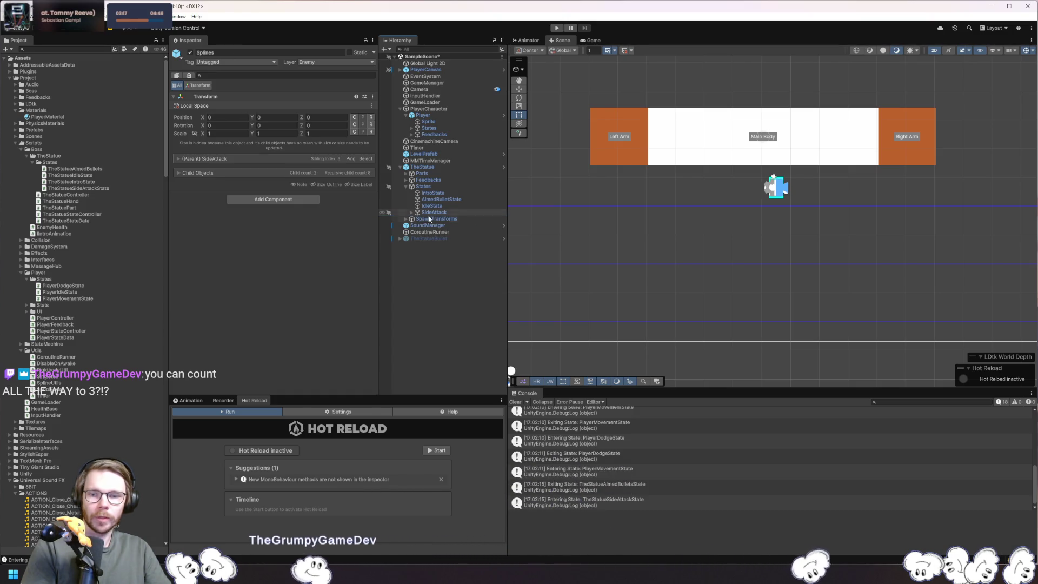
{"action": "left_click", "coordinate": [691, 267]}
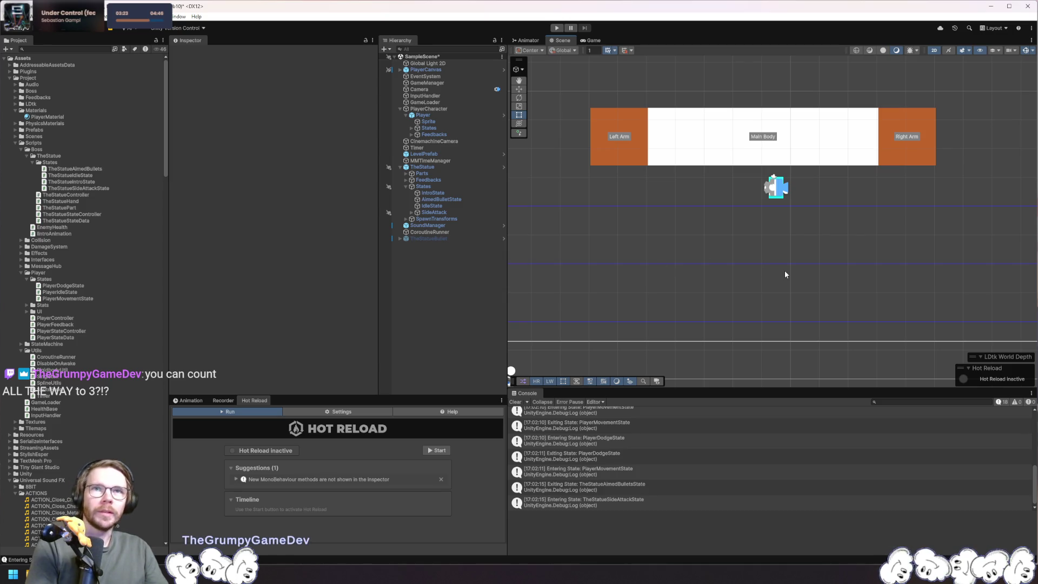
Select TheStatue to show its state controller, collapsing its Base and Parts groups
{"action": "left_click", "coordinate": [769, 141]}
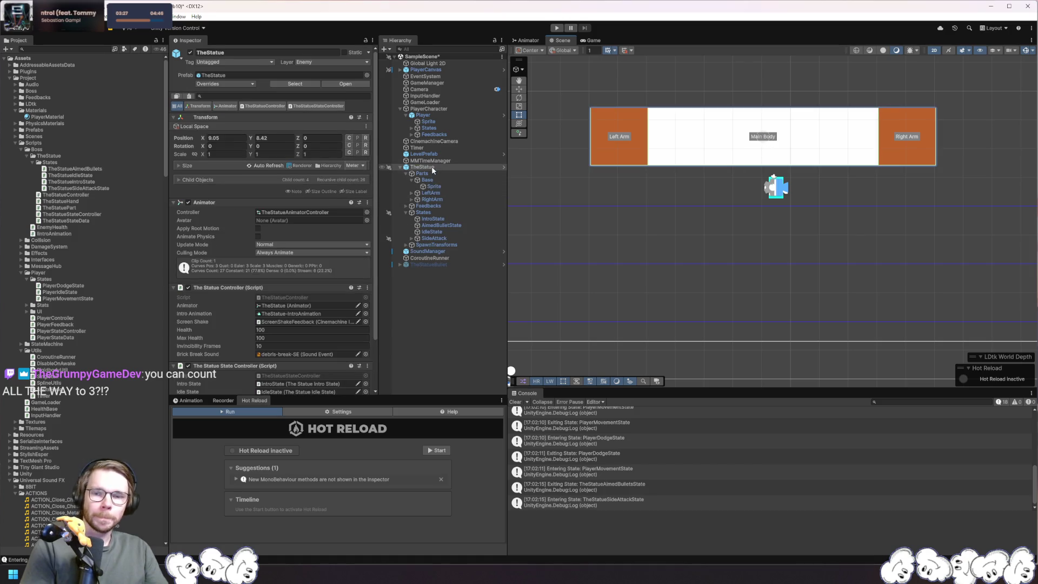
{"action": "scroll", "coordinate": [319, 251], "scroll_direction": "down", "scroll_amount": 3}
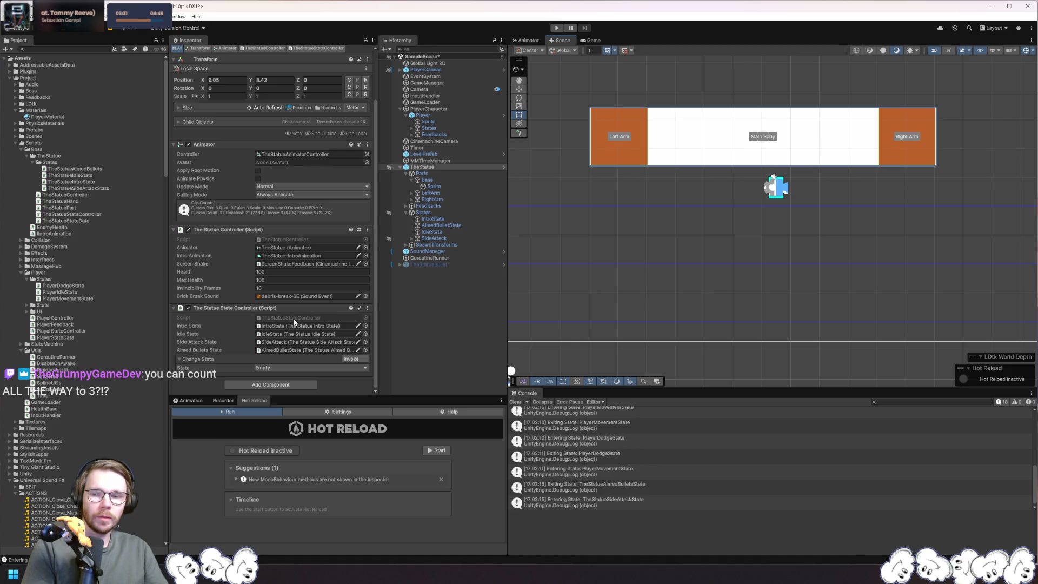
{"action": "left_click", "coordinate": [411, 180]}
{"action": "left_click", "coordinate": [406, 174]}
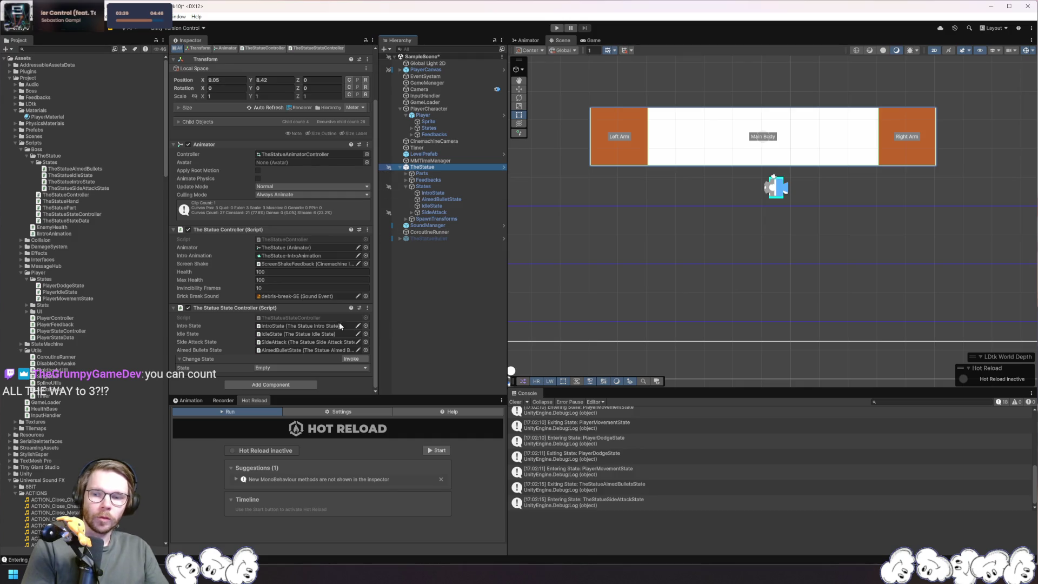
Open TheStatueStateController.cs in Rider and inspect the TheStatueStateType declaration
{"action": "double_click", "coordinate": [281, 317]}
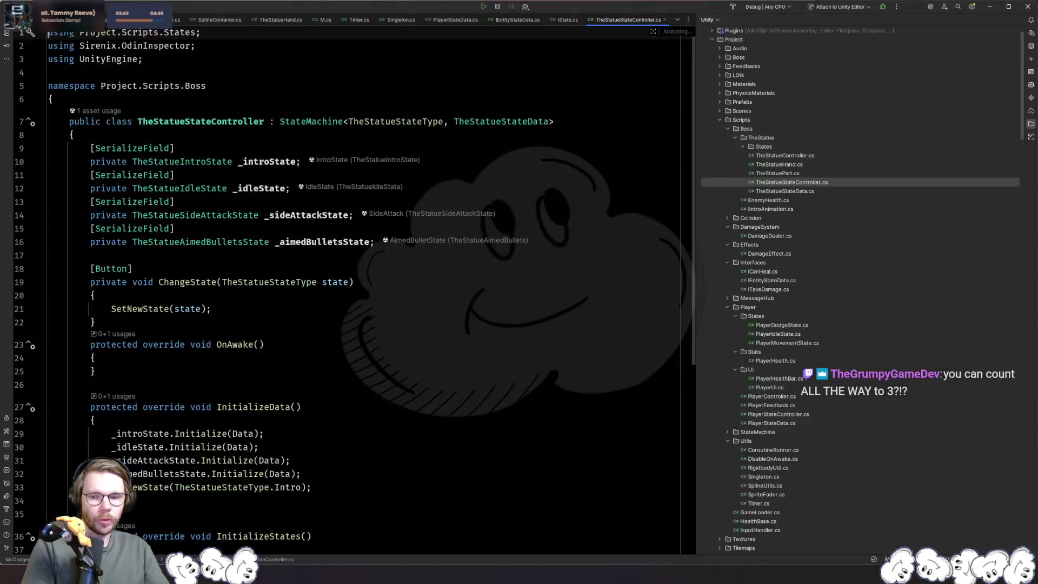
{"action": "left_click", "coordinate": [453, 186]}
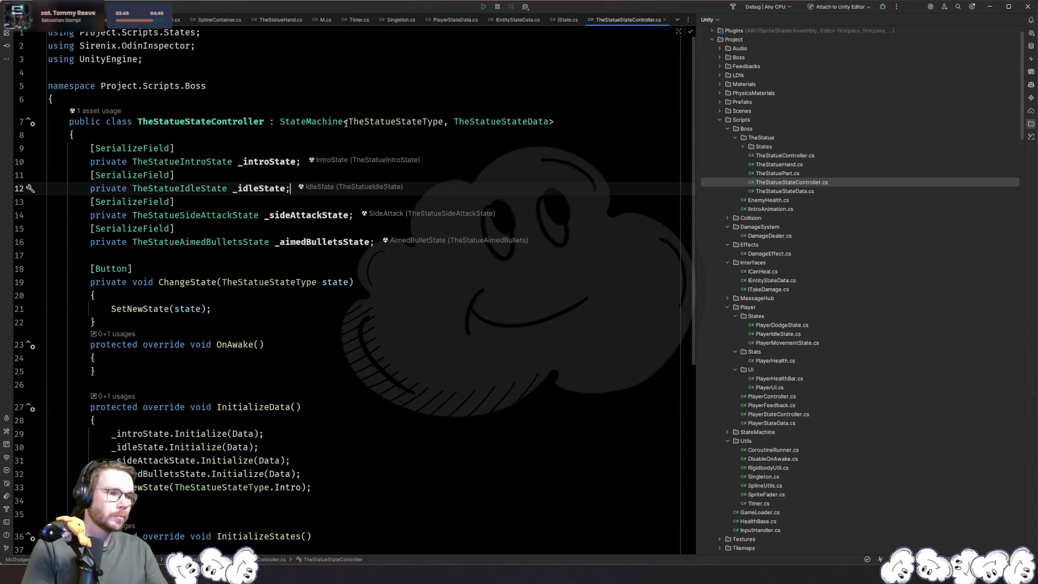
{"action": "left_click", "coordinate": [198, 117]}
{"action": "left_click", "coordinate": [411, 121]}
{"action": "left_click", "coordinate": [424, 121], "text": "ctrl"}
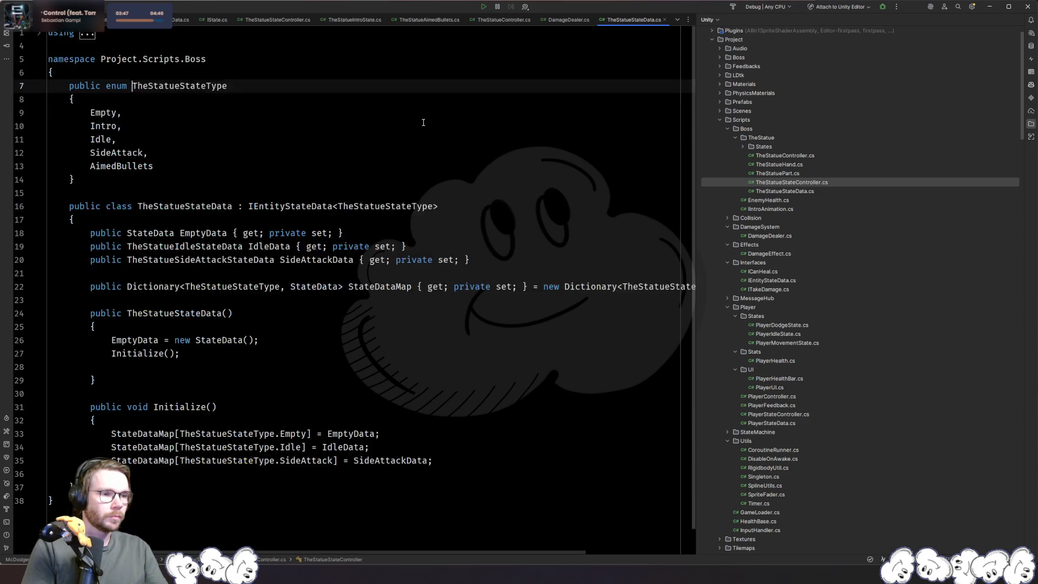
{"action": "key", "text": "ctrl+Tab"}
Inspect TheStatueStateData's IdleData and SideAttackData properties, then return to the controller file
{"action": "left_click", "coordinate": [491, 121]}
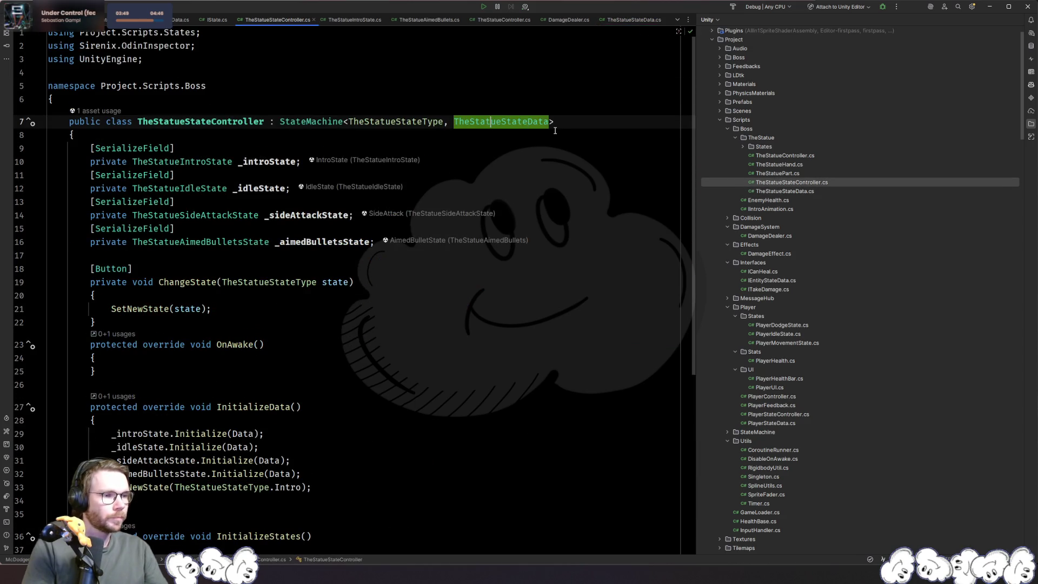
{"action": "left_click", "coordinate": [517, 122], "text": "ctrl"}
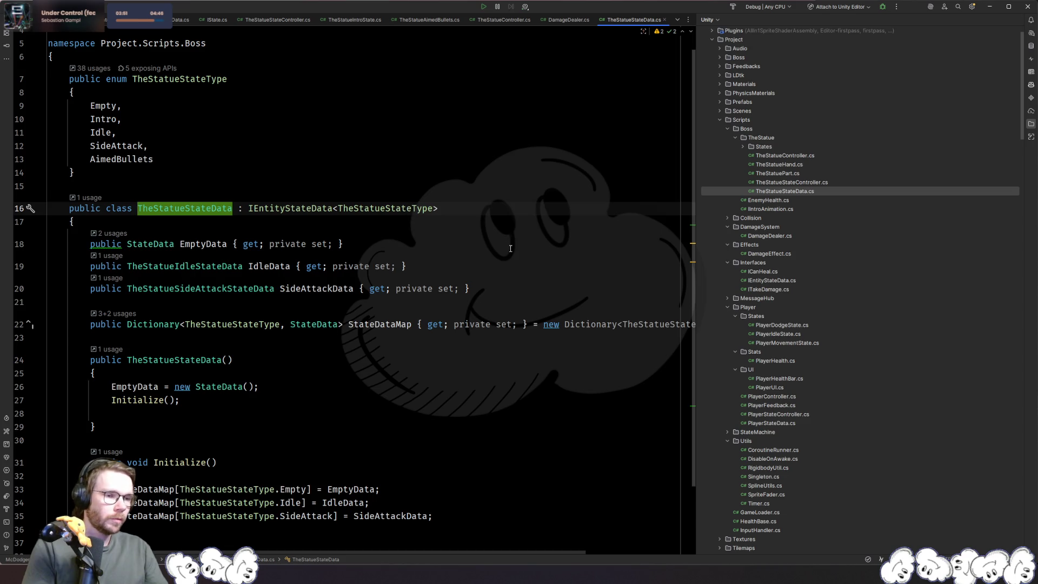
{"action": "left_click", "coordinate": [283, 267]}
{"action": "key", "text": "Down"}
{"action": "key", "text": "End"}
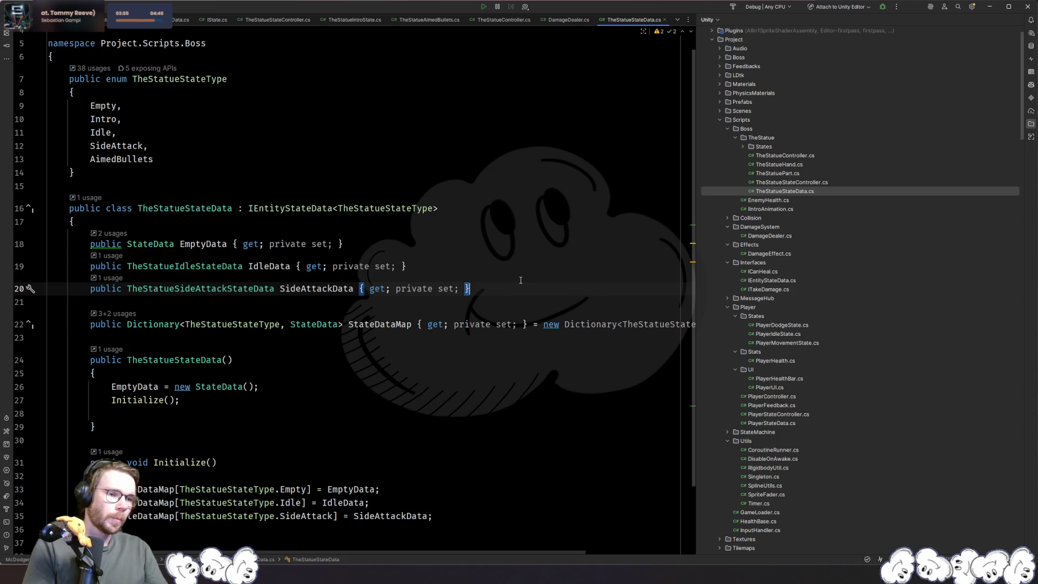
{"action": "key", "text": "ctrl+Tab"}
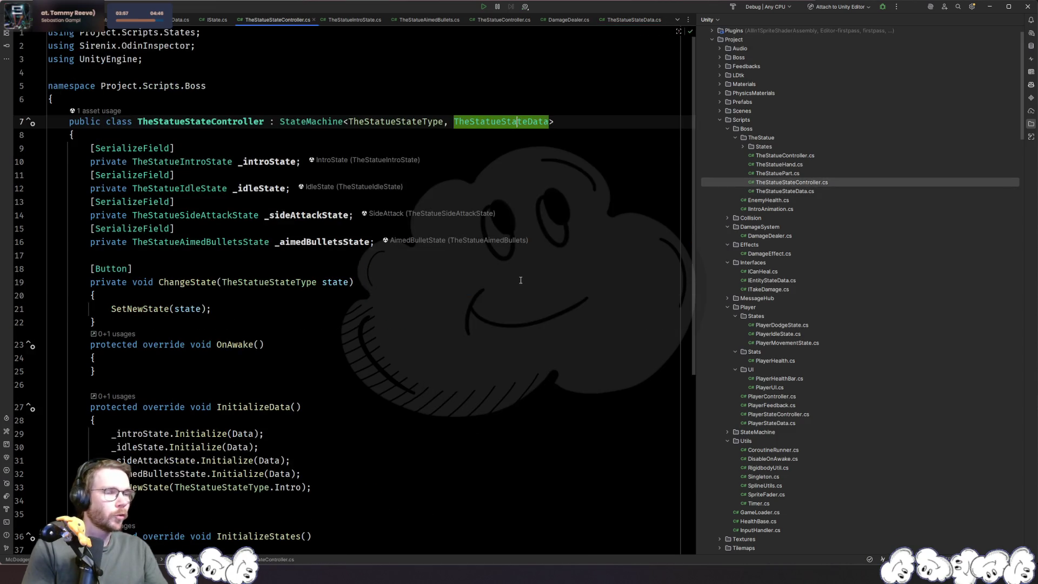